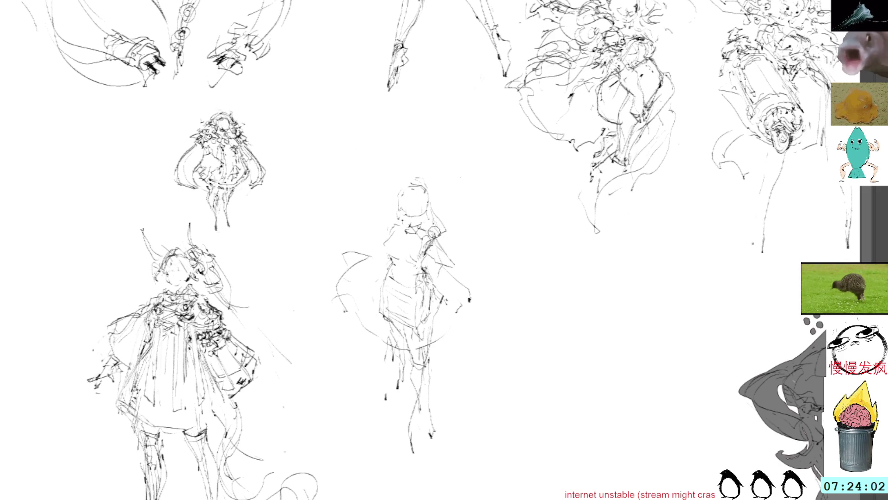
# - Sketch shoulder strokes and an outstretched right arm on the middle figure
pyautogui.moveTo(452, 239)
pyautogui.mouseDown()
pyautogui.moveTo(428, 265)
pyautogui.moveTo(454, 271)
pyautogui.mouseUp()
pyautogui.moveTo(449, 267); pyautogui.dragTo(457, 273)
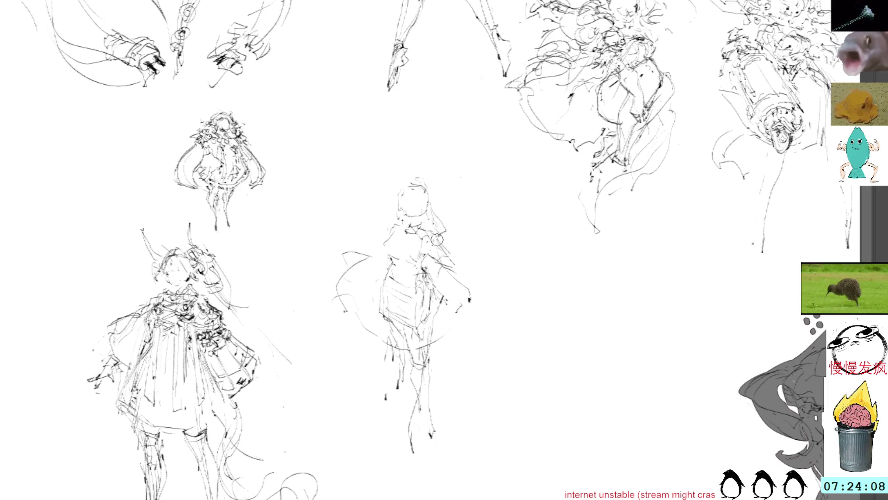
pyautogui.moveTo(441, 266)
pyautogui.mouseDown()
pyautogui.moveTo(472, 285)
pyautogui.moveTo(471, 275)
pyautogui.mouseUp()
pyautogui.moveTo(467, 273)
pyautogui.mouseDown()
pyautogui.moveTo(480, 288)
pyautogui.moveTo(500, 290)
pyautogui.moveTo(505, 279)
pyautogui.mouseUp()
# - Add a small mark on the face and delete the hand drawn right of the figure
pyautogui.moveTo(419, 192); pyautogui.dragTo(423, 194)
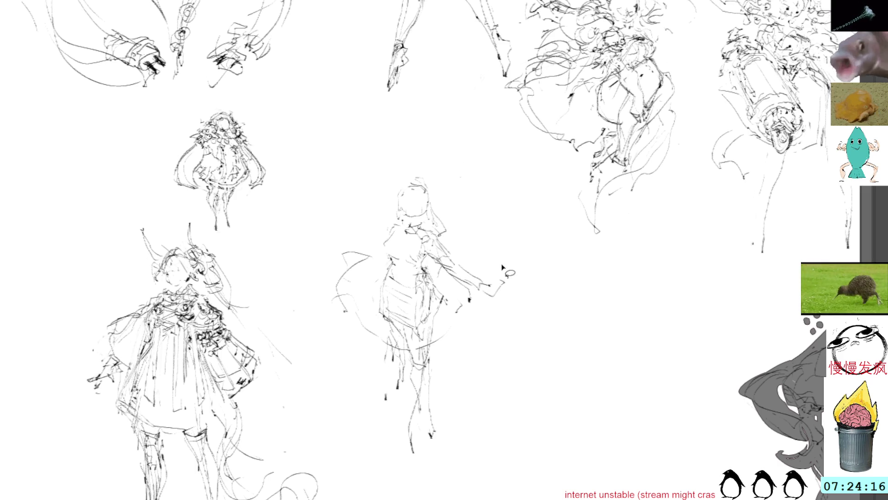
pyautogui.moveTo(506, 265)
pyautogui.mouseDown()
pyautogui.moveTo(486, 314)
pyautogui.moveTo(509, 282)
pyautogui.mouseUp()
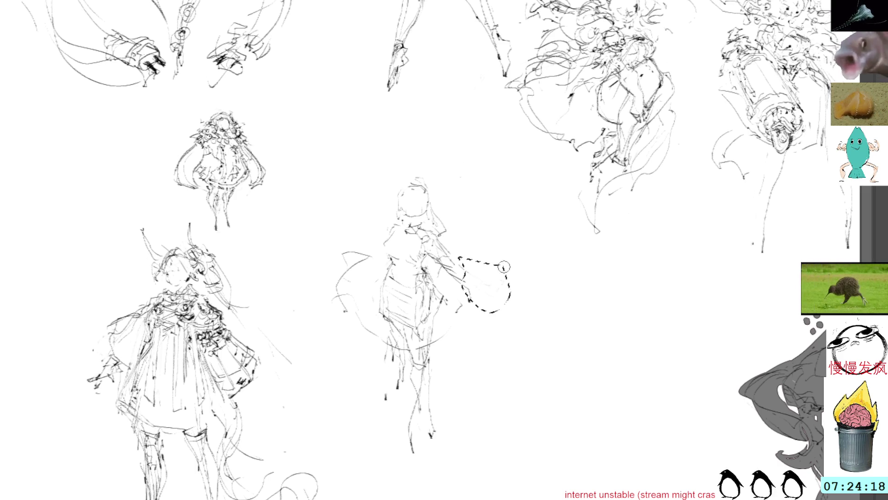
pyautogui.press('Delete')
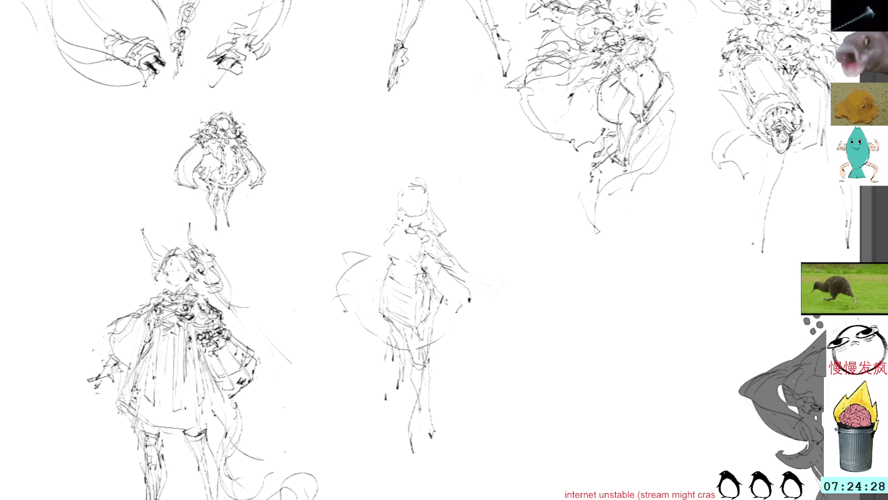
# - Draw small loop strokes across the middle figure's chest, undoing one stray mark
pyautogui.moveTo(424, 235)
pyautogui.mouseDown()
pyautogui.moveTo(390, 257)
pyautogui.moveTo(401, 239)
pyautogui.mouseUp()
pyautogui.moveTo(407, 237)
pyautogui.mouseDown()
pyautogui.moveTo(386, 255)
pyautogui.moveTo(397, 244)
pyautogui.moveTo(397, 259)
pyautogui.moveTo(424, 235)
pyautogui.mouseUp()
pyautogui.hotkey('ctrl', 'z')
pyautogui.moveTo(437, 234); pyautogui.dragTo(425, 246)
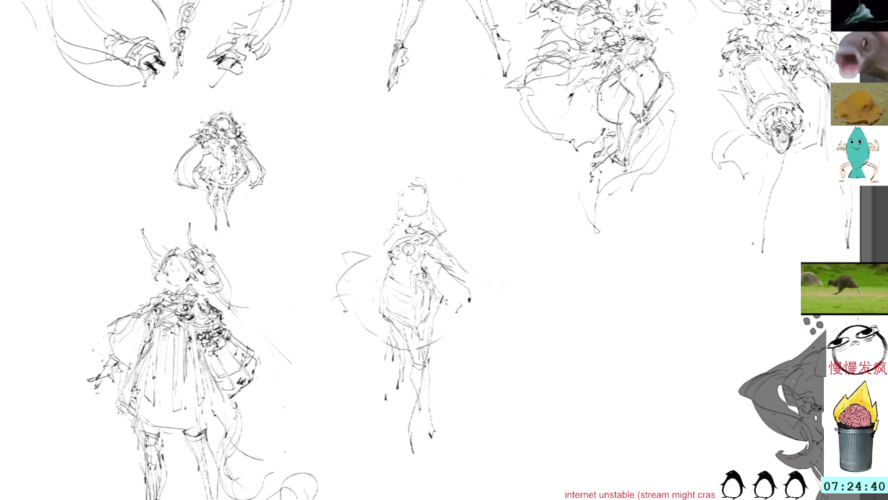
# - Add short marks down the torso and sketch facial features on the head
pyautogui.moveTo(409, 296); pyautogui.dragTo(408, 311)
pyautogui.moveTo(412, 268); pyautogui.dragTo(417, 272)
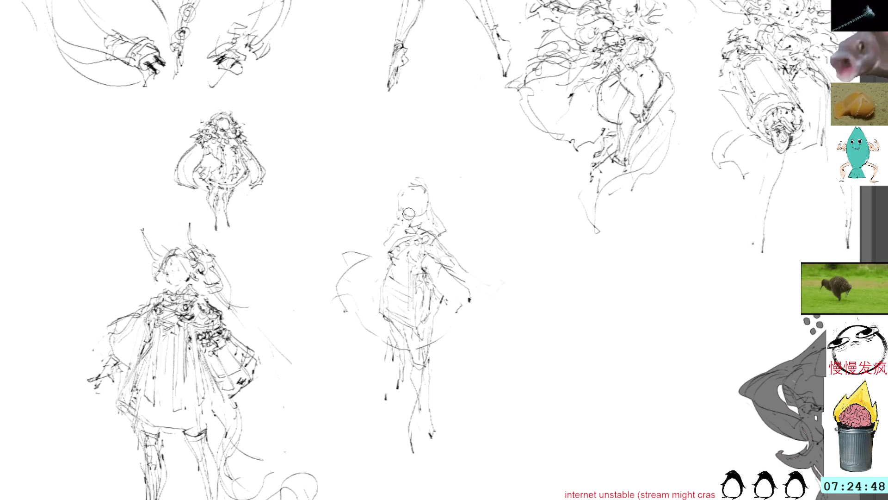
pyautogui.moveTo(405, 216); pyautogui.dragTo(423, 213)
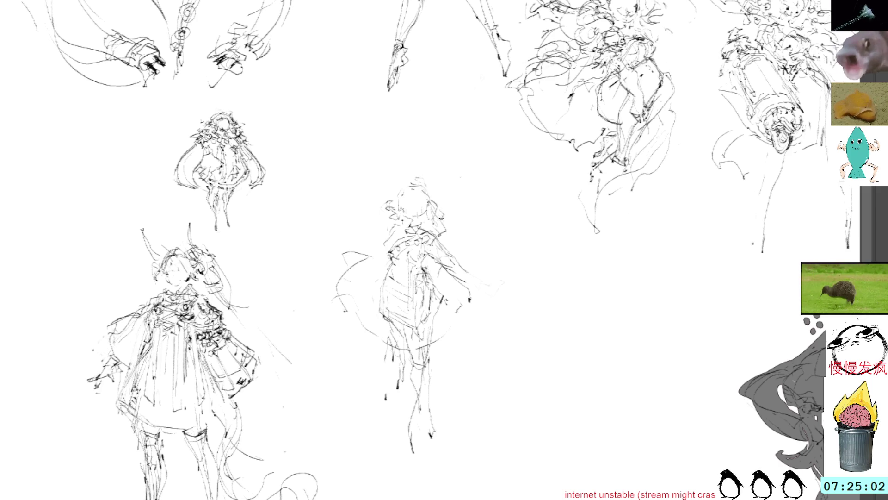
# - Draw a curve by the right shoulder and flowing curves sweeping out to the figure's left
pyautogui.moveTo(448, 227)
pyautogui.mouseDown()
pyautogui.moveTo(472, 235)
pyautogui.moveTo(468, 243)
pyautogui.mouseUp()
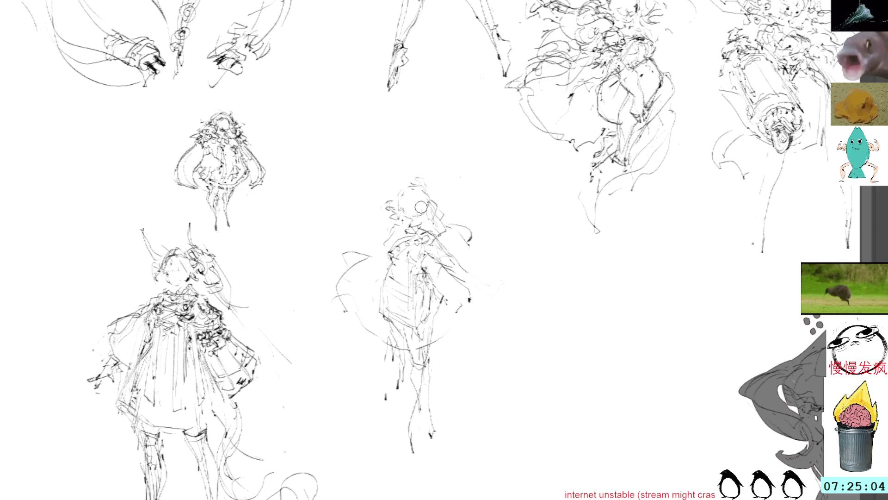
pyautogui.moveTo(326, 248); pyautogui.dragTo(299, 256)
pyautogui.moveTo(299, 266); pyautogui.dragTo(306, 283)
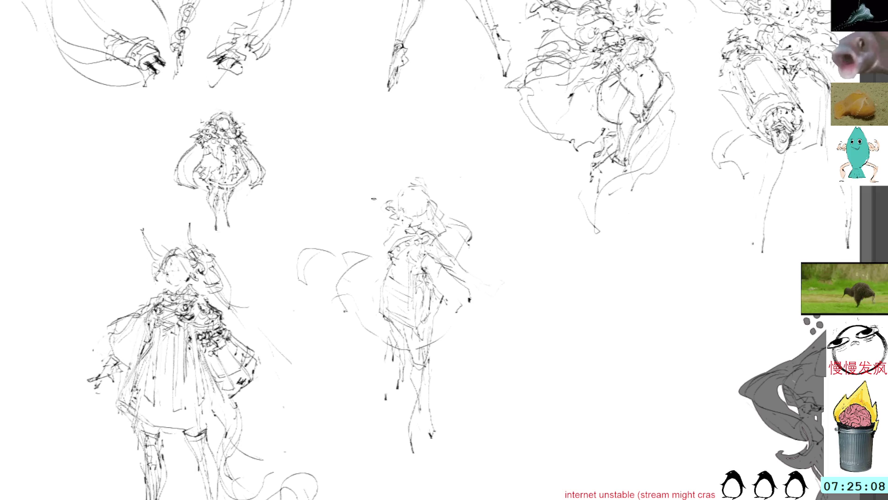
# - Sketch light strokes down the left side of the head, undoing two unwanted loops
pyautogui.moveTo(382, 208)
pyautogui.mouseDown()
pyautogui.moveTo(376, 219)
pyautogui.moveTo(392, 221)
pyautogui.moveTo(383, 191)
pyautogui.moveTo(380, 205)
pyautogui.moveTo(373, 193)
pyautogui.mouseUp()
pyautogui.hotkey('ctrl', 'z')
pyautogui.hotkey('ctrl', 'z')
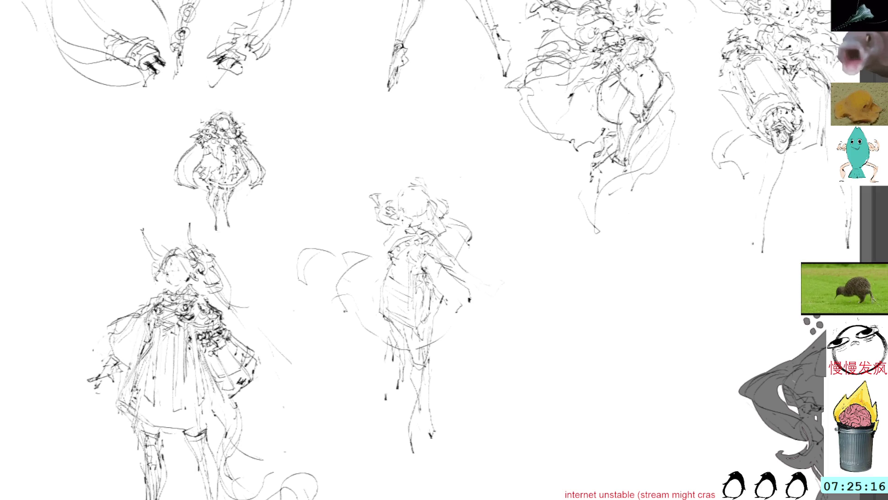
pyautogui.moveTo(391, 191)
pyautogui.mouseDown()
pyautogui.moveTo(366, 196)
pyautogui.moveTo(392, 203)
pyautogui.moveTo(374, 201)
pyautogui.moveTo(377, 209)
pyautogui.mouseUp()
pyautogui.hotkey('ctrl', 'z')
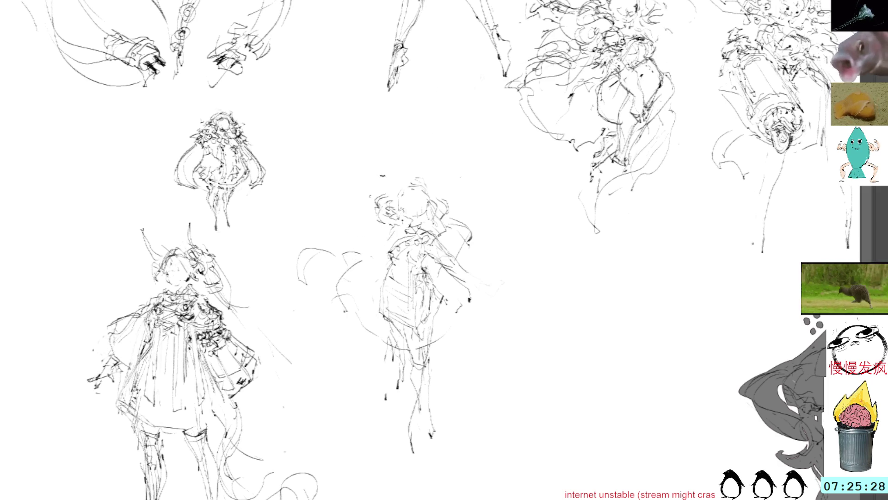
pyautogui.moveTo(373, 218)
pyautogui.mouseDown()
pyautogui.moveTo(365, 243)
pyautogui.moveTo(389, 244)
pyautogui.moveTo(384, 259)
pyautogui.moveTo(350, 263)
pyautogui.moveTo(326, 235)
pyautogui.moveTo(306, 242)
pyautogui.moveTo(347, 228)
pyautogui.mouseUp()
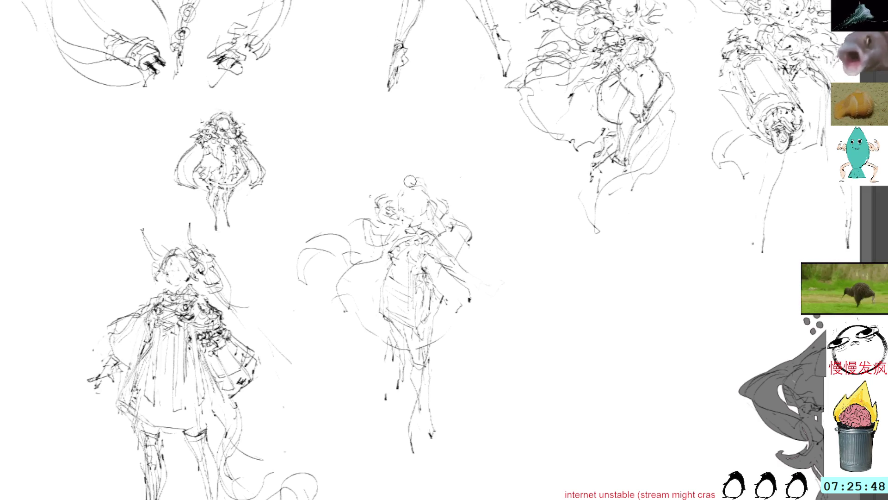
# - Darken the head, mark the hip, and sketch the right side with an extended hand
pyautogui.moveTo(407, 200)
pyautogui.mouseDown()
pyautogui.moveTo(419, 194)
pyautogui.moveTo(421, 176)
pyautogui.mouseUp()
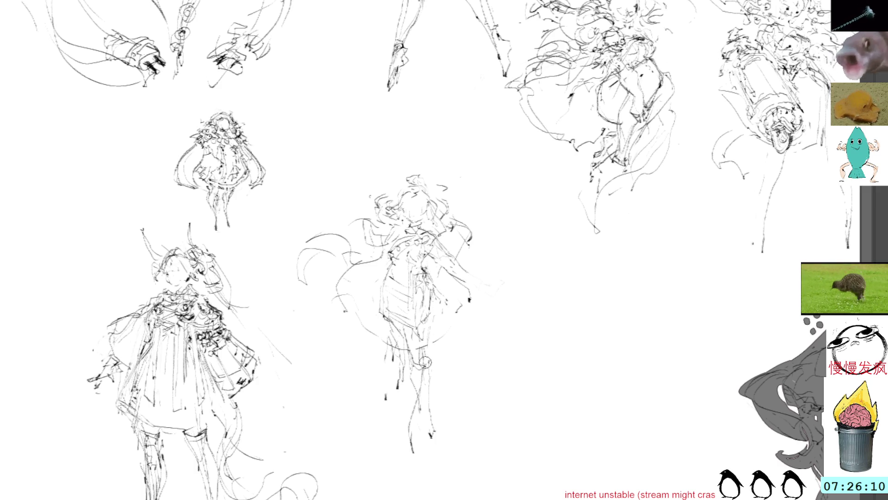
pyautogui.moveTo(421, 340)
pyautogui.mouseDown()
pyautogui.moveTo(417, 357)
pyautogui.moveTo(425, 341)
pyautogui.mouseUp()
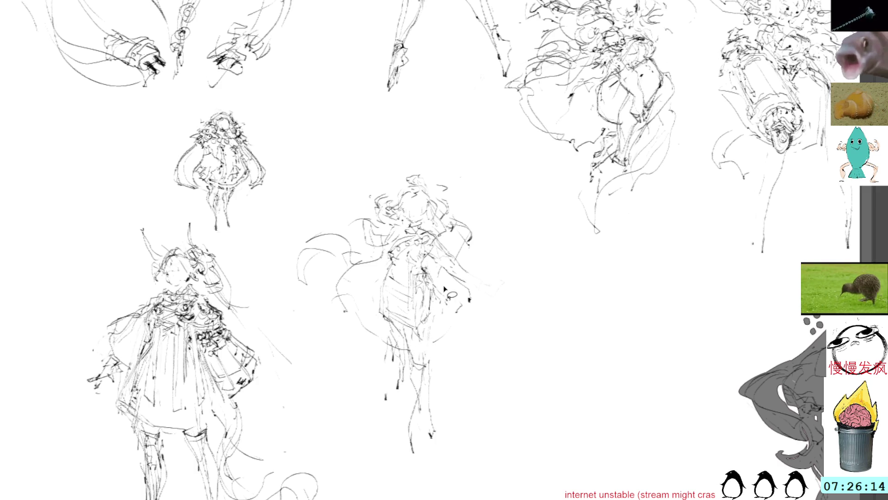
pyautogui.moveTo(436, 323); pyautogui.dragTo(426, 430)
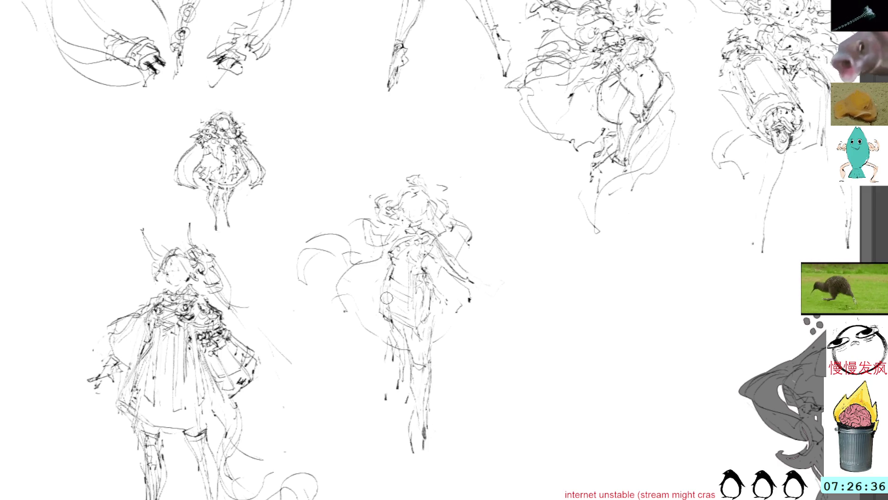
pyautogui.moveTo(391, 266)
pyautogui.mouseDown()
pyautogui.moveTo(384, 319)
pyautogui.moveTo(373, 326)
pyautogui.mouseUp()
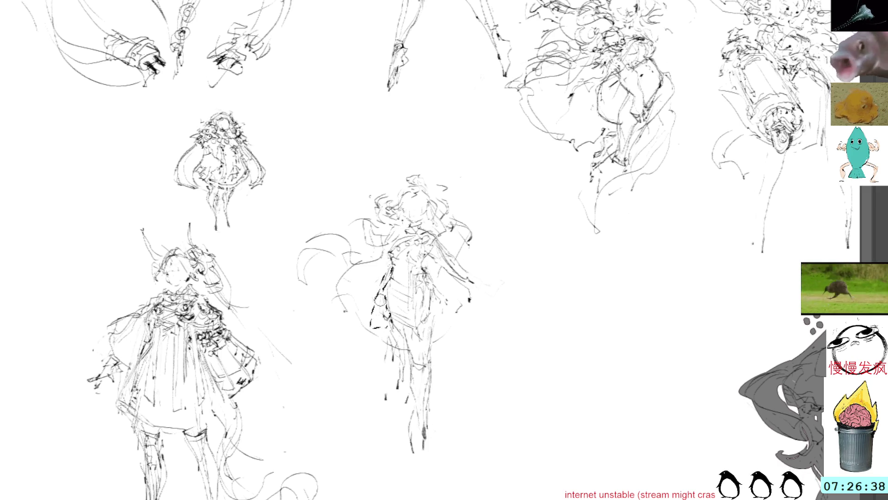
pyautogui.hotkey('ctrl', 'z')
pyautogui.moveTo(465, 283)
pyautogui.mouseDown()
pyautogui.moveTo(483, 303)
pyautogui.moveTo(449, 288)
pyautogui.moveTo(454, 303)
pyautogui.moveTo(439, 305)
pyautogui.mouseUp()
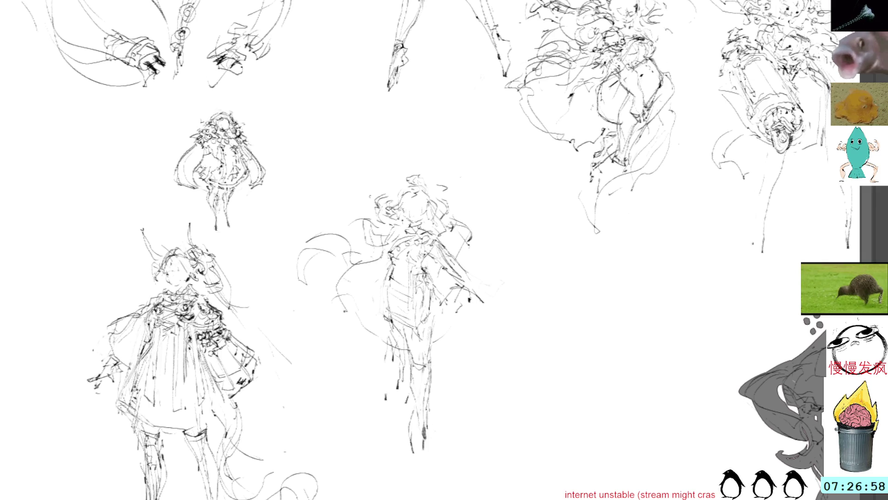
pyautogui.moveTo(456, 283); pyautogui.dragTo(492, 301)
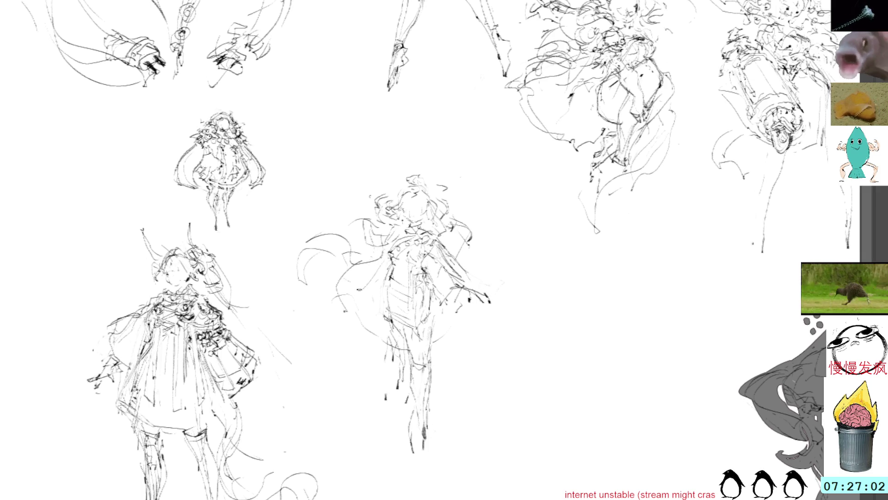
# - Draw long vertical and diagonal lines down the middle figure's lower-left leg and coat
pyautogui.moveTo(370, 267)
pyautogui.mouseDown()
pyautogui.moveTo(365, 384)
pyautogui.moveTo(389, 431)
pyautogui.mouseUp()
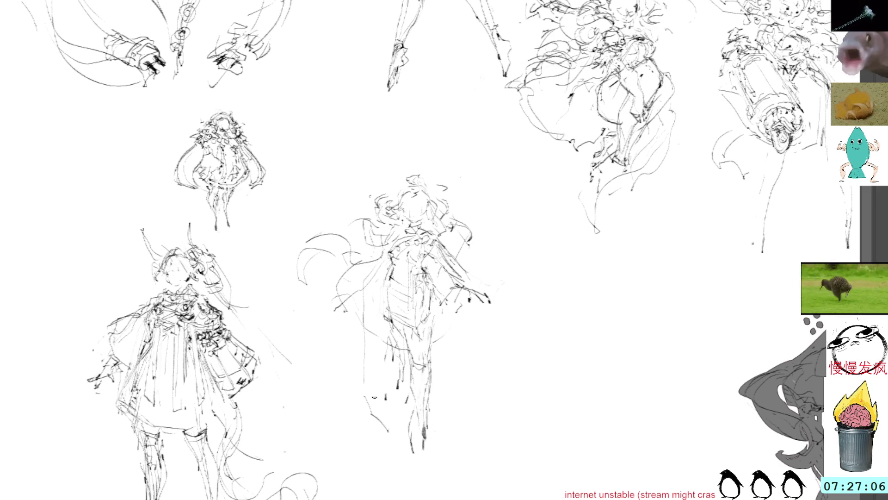
pyautogui.moveTo(382, 394)
pyautogui.mouseDown()
pyautogui.moveTo(366, 370)
pyautogui.moveTo(393, 430)
pyautogui.mouseUp()
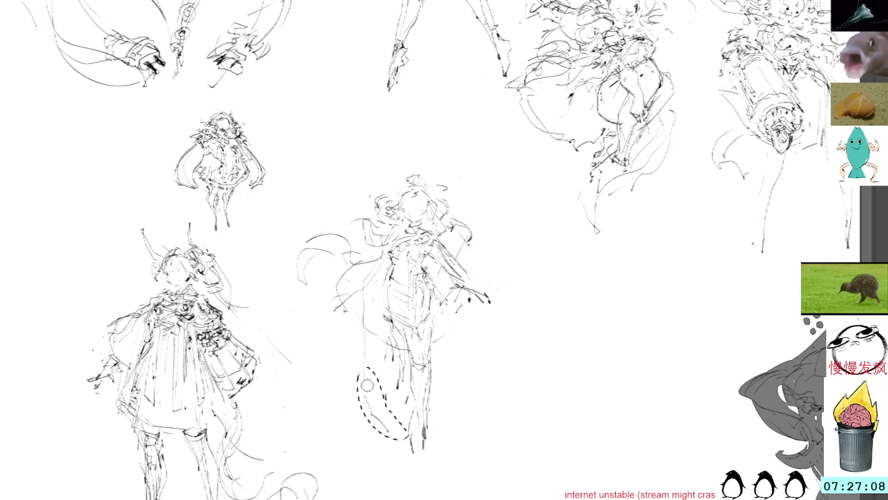
pyautogui.hotkey('ctrl', 'd')
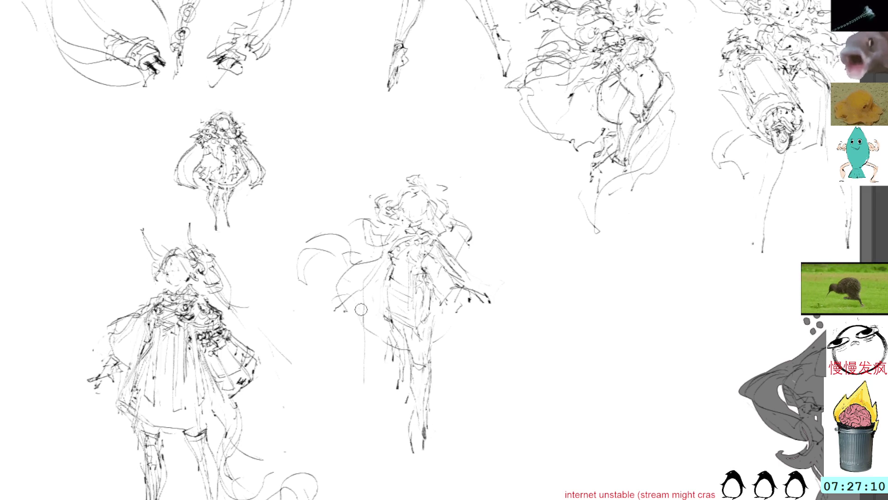
pyautogui.moveTo(362, 373); pyautogui.dragTo(394, 401)
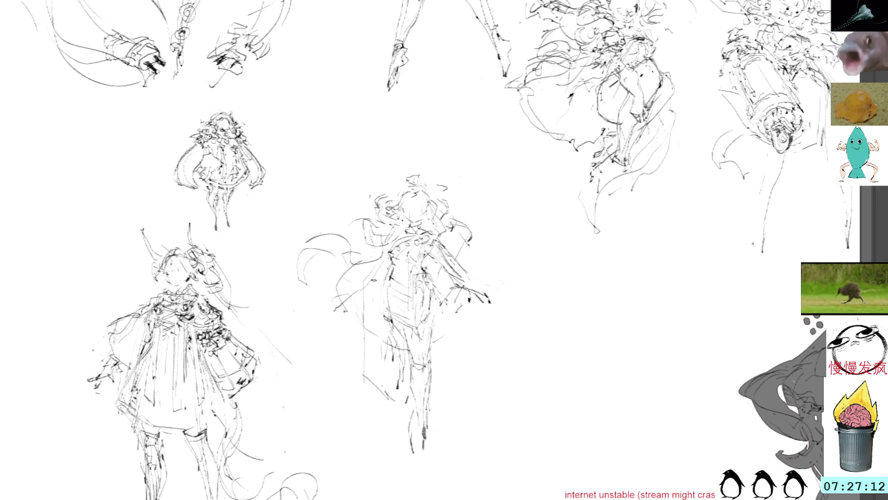
pyautogui.moveTo(374, 285); pyautogui.dragTo(379, 380)
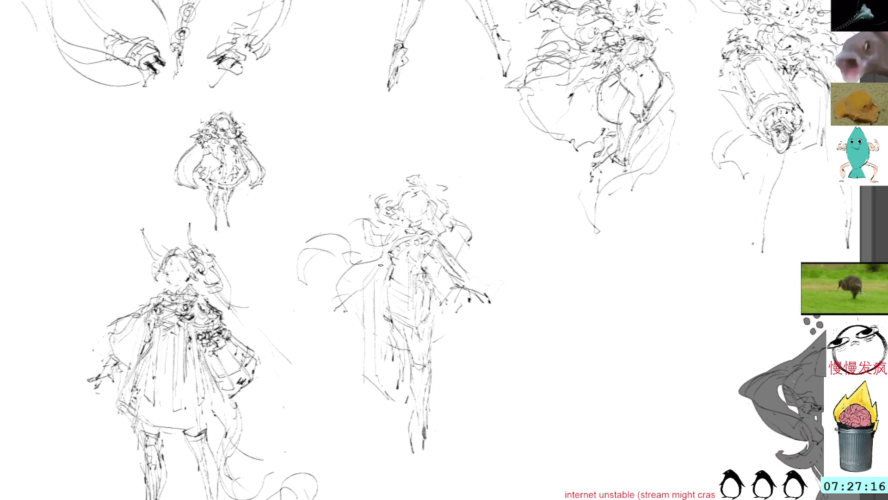
pyautogui.moveTo(380, 268)
pyautogui.mouseDown()
pyautogui.moveTo(382, 380)
pyautogui.moveTo(405, 407)
pyautogui.mouseUp()
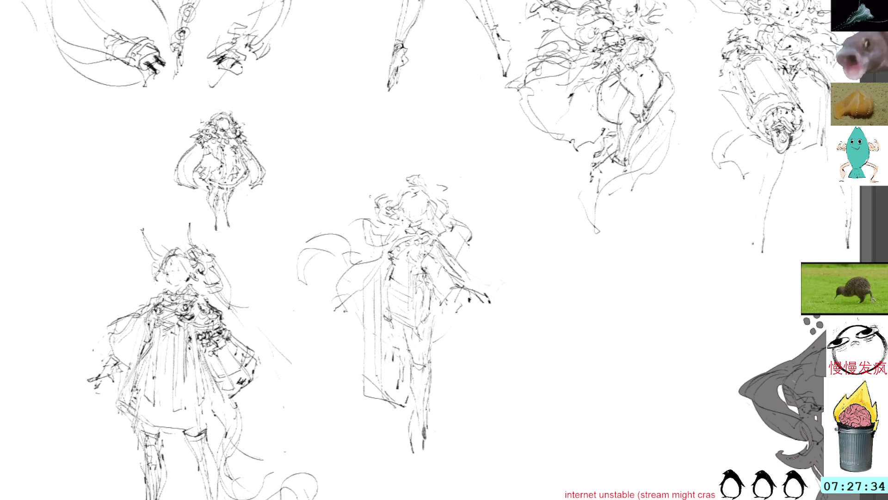
# - Drop the chest marks, add vertical lines down the figure's right side, and sketch a rough face
pyautogui.moveTo(393, 283)
pyautogui.mouseDown()
pyautogui.moveTo(399, 273)
pyautogui.moveTo(385, 292)
pyautogui.mouseUp()
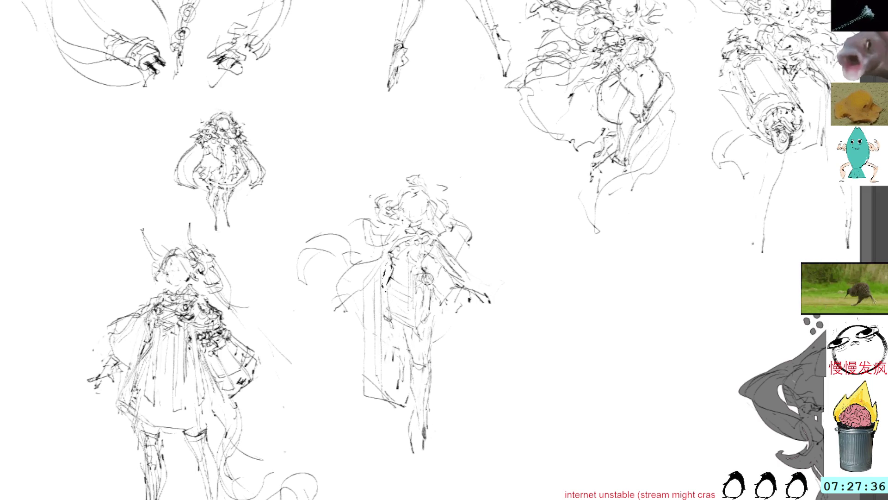
pyautogui.hotkey('ctrl', 'z')
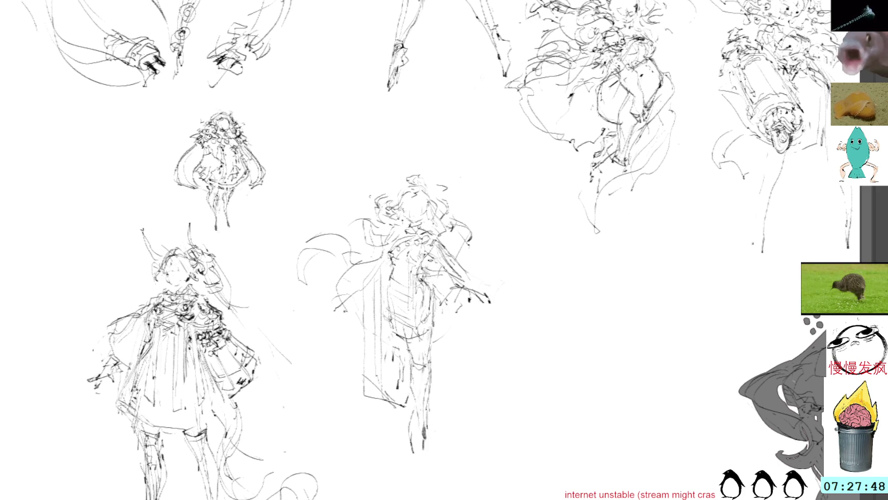
pyautogui.moveTo(447, 284); pyautogui.dragTo(443, 367)
pyautogui.moveTo(439, 337); pyautogui.dragTo(440, 350)
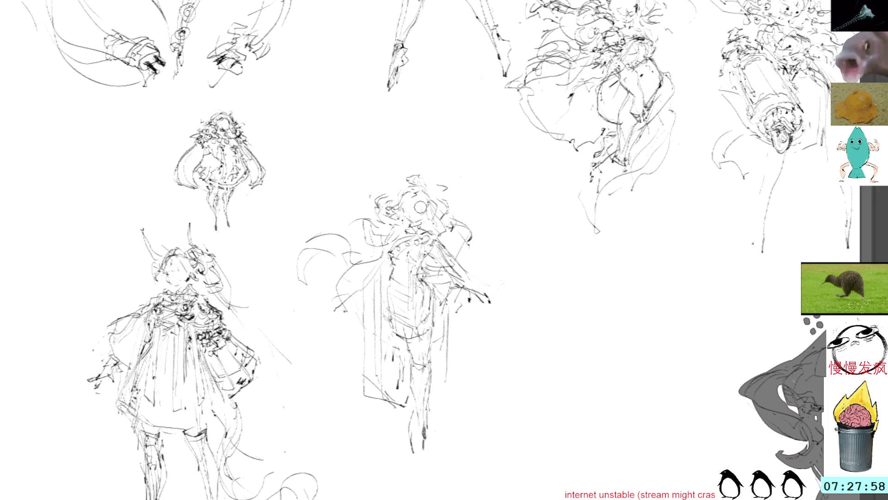
pyautogui.moveTo(410, 215)
pyautogui.mouseDown()
pyautogui.moveTo(418, 204)
pyautogui.moveTo(418, 213)
pyautogui.mouseUp()
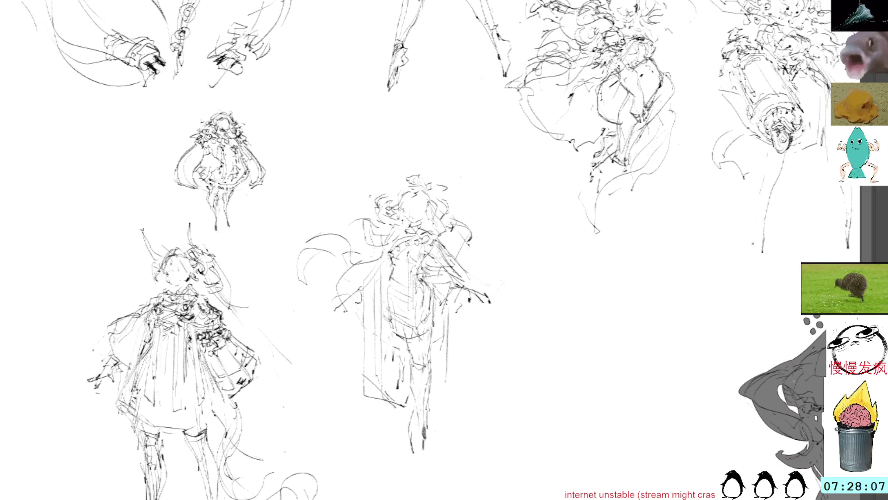
# - Add strokes down the middle figure's left edge and a hooked stroke beside it
pyautogui.moveTo(360, 296); pyautogui.dragTo(359, 326)
pyautogui.moveTo(360, 358)
pyautogui.mouseDown()
pyautogui.moveTo(360, 384)
pyautogui.moveTo(380, 403)
pyautogui.mouseUp()
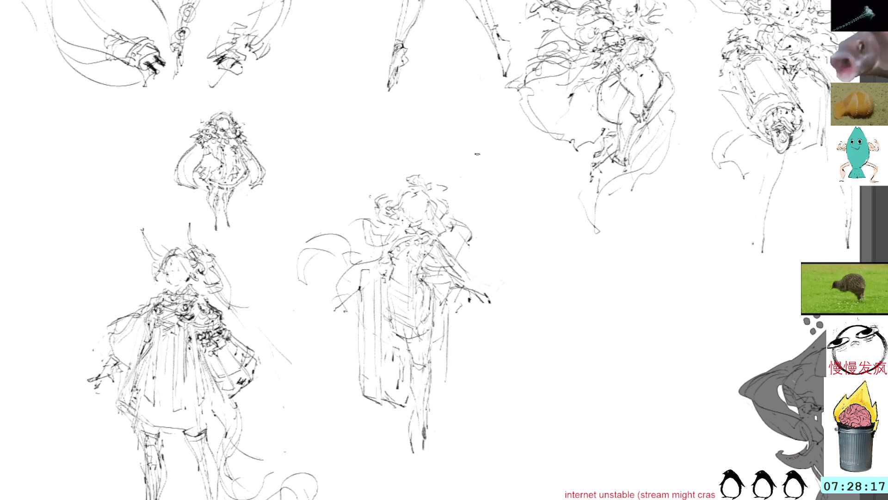
pyautogui.moveTo(512, 280)
pyautogui.mouseDown()
pyautogui.moveTo(518, 238)
pyautogui.moveTo(467, 162)
pyautogui.moveTo(256, 256)
pyautogui.moveTo(426, 497)
pyautogui.moveTo(539, 299)
pyautogui.mouseUp()
# - Move the lassoed figure slightly down with Free Transform, then switch to the witch-hat drawing
pyautogui.hotkey('ctrl', 't')
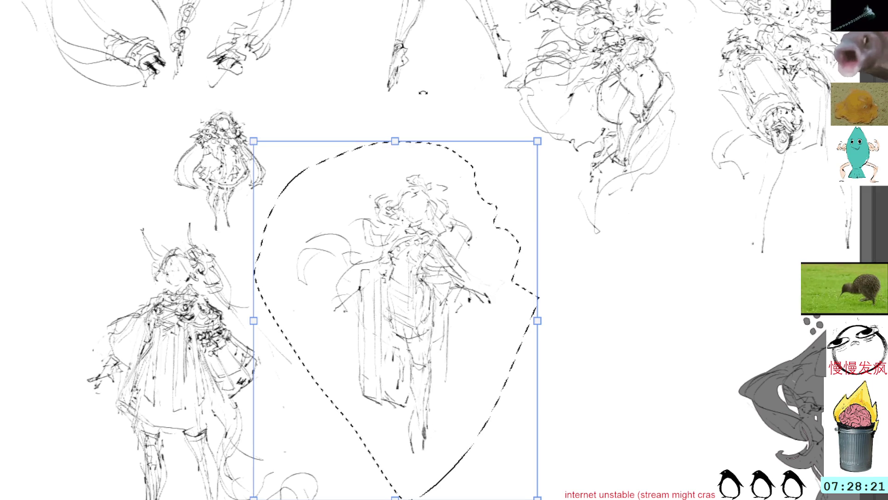
pyautogui.moveTo(403, 163); pyautogui.dragTo(403, 172)
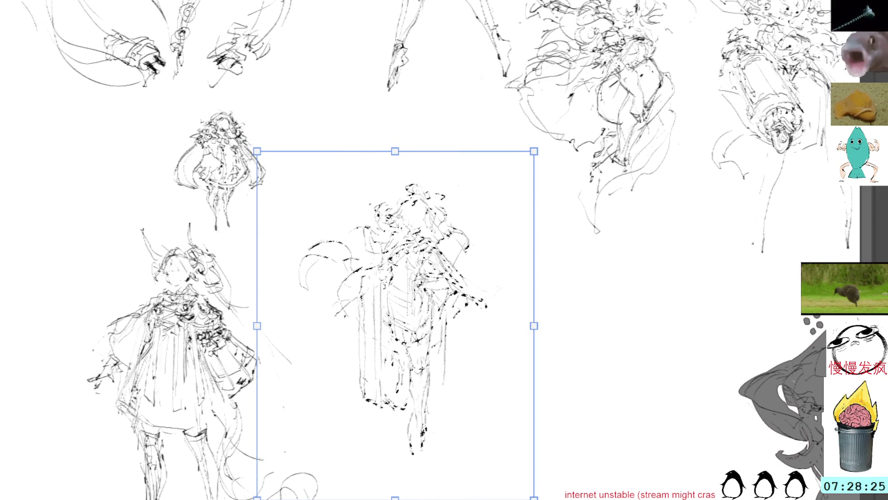
pyautogui.press('Return')
pyautogui.hotkey('ctrl', 'Tab')
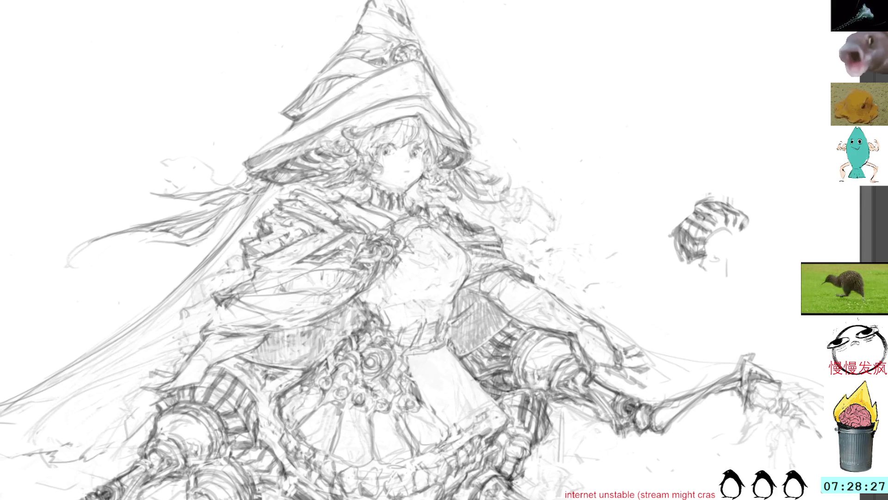
# - Touch up the witch-hat girl's right eye and add a small mouth mark
pyautogui.hotkey('ctrl', 'Tab')
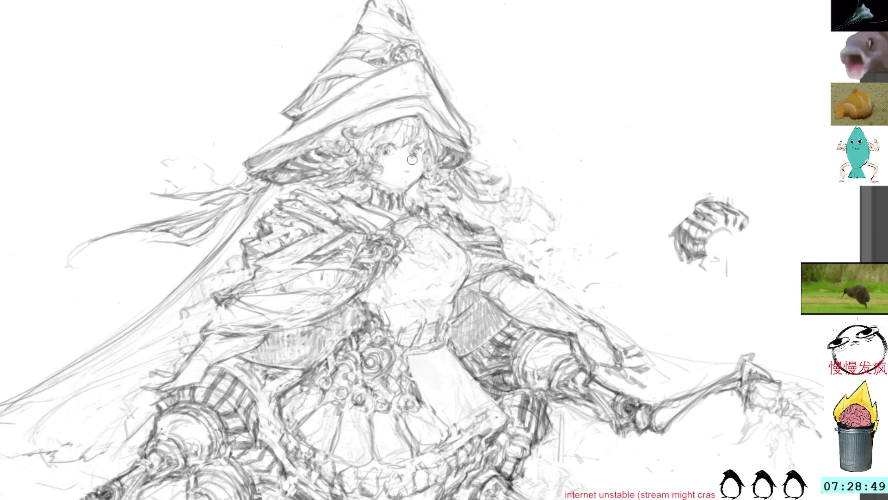
pyautogui.moveTo(410, 155); pyautogui.dragTo(409, 162)
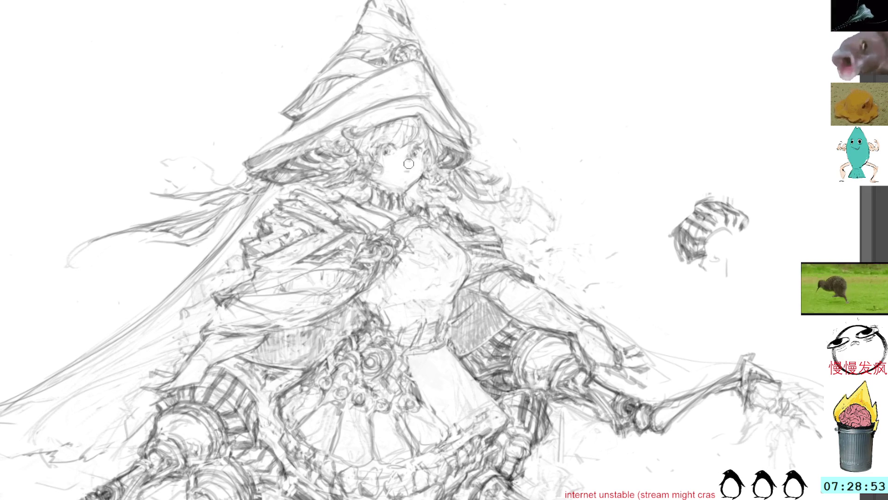
pyautogui.moveTo(405, 170); pyautogui.dragTo(410, 175)
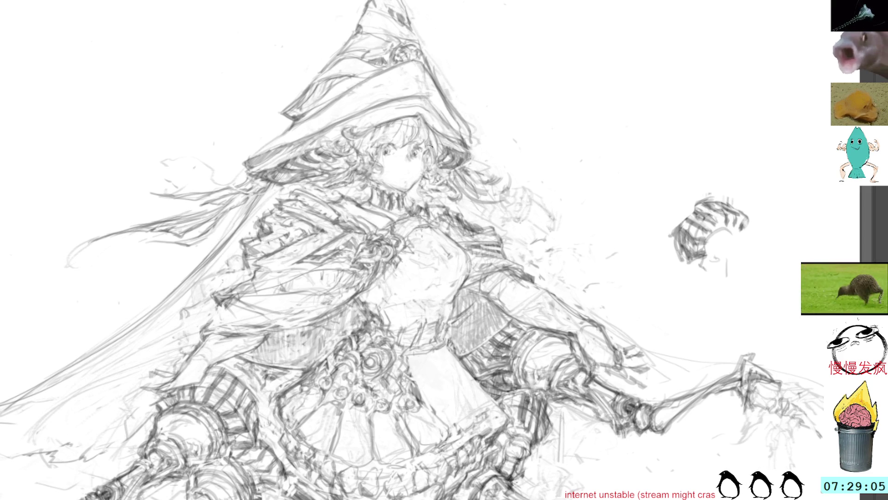
# - Pan to the hat's tip and lasso the girl's face and hair
pyautogui.moveTo(406, 102); pyautogui.dragTo(403, 166)
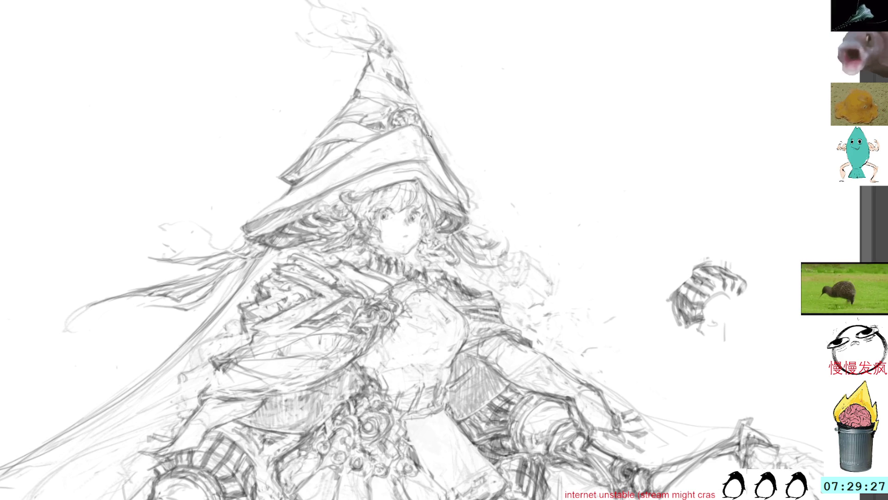
pyautogui.press('l')
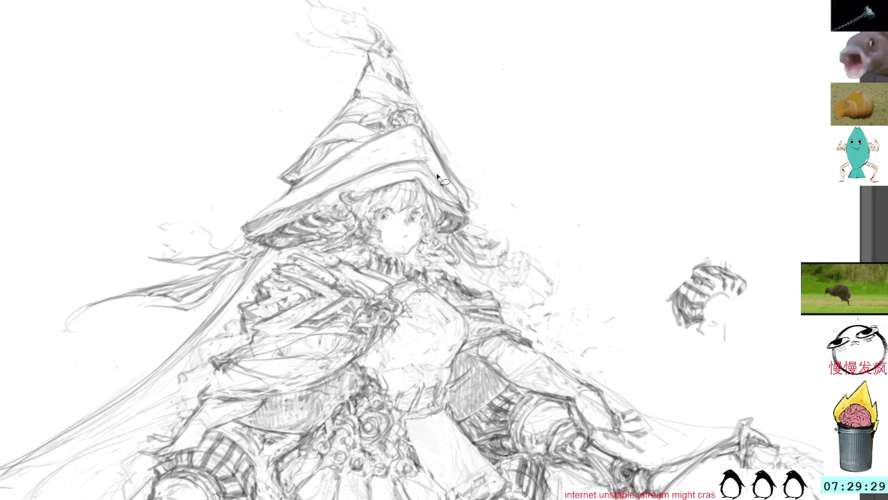
pyautogui.moveTo(411, 261)
pyautogui.mouseDown()
pyautogui.moveTo(439, 238)
pyautogui.moveTo(437, 206)
pyautogui.moveTo(409, 183)
pyautogui.moveTo(364, 198)
pyautogui.moveTo(342, 232)
pyautogui.moveTo(393, 261)
pyautogui.moveTo(419, 259)
pyautogui.mouseUp()
# - Apply the face transform, clear the selection, and return to the pencil brush
pyautogui.hotkey('ctrl', 't')
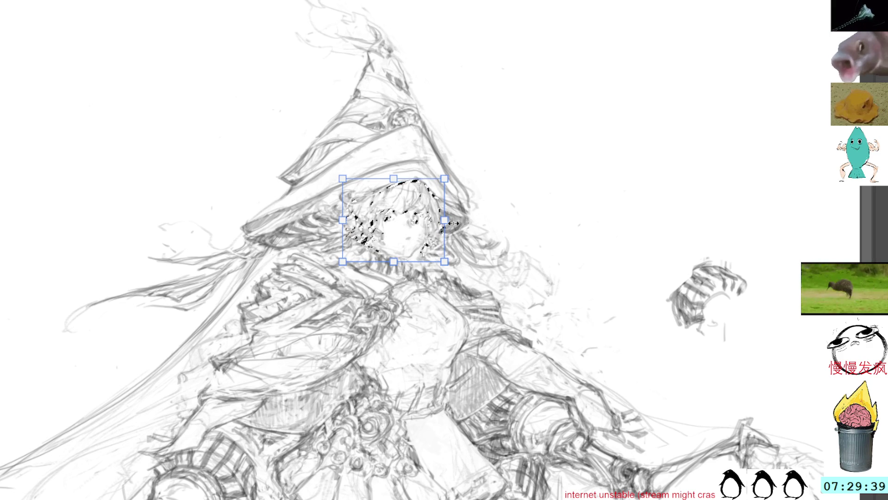
pyautogui.press('Return')
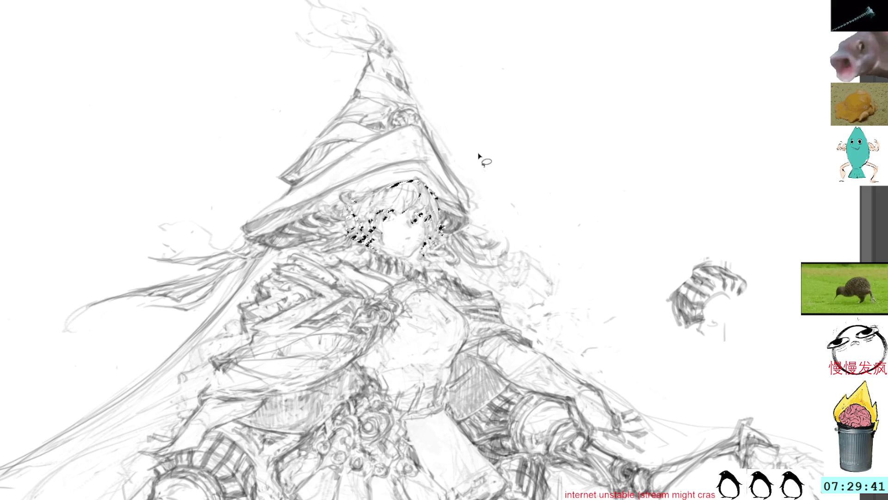
pyautogui.hotkey('ctrl', 'd')
pyautogui.press('b')
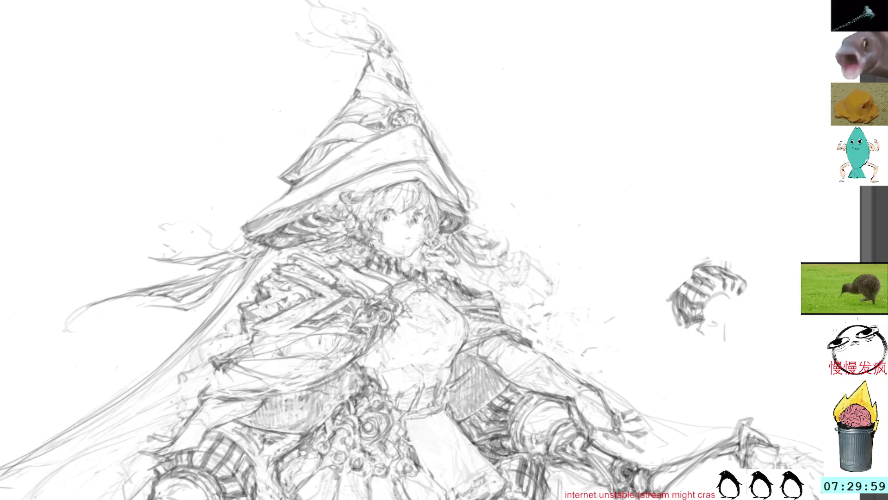
# - Reset the canvas rotation upright and pan down to bring the girl's lower legs into view
pyautogui.moveTo(536, 151)
pyautogui.mouseDown()
pyautogui.moveTo(508, 163)
pyautogui.moveTo(407, 153)
pyautogui.mouseUp()
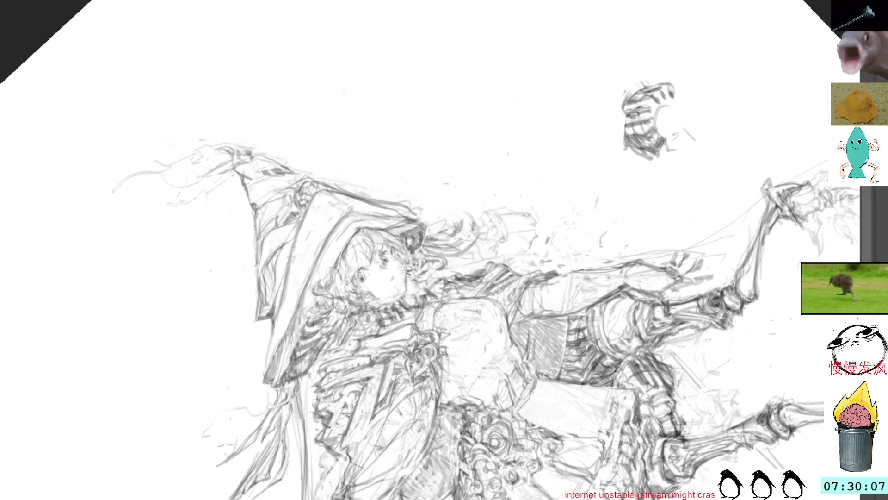
pyautogui.press('5')
pyautogui.moveTo(471, 277)
pyautogui.mouseDown()
pyautogui.moveTo(457, 270)
pyautogui.moveTo(491, 67)
pyautogui.mouseUp()
pyautogui.moveTo(498, 228); pyautogui.dragTo(494, 167)
pyautogui.moveTo(396, 400)
pyautogui.mouseDown()
pyautogui.moveTo(357, 210)
pyautogui.moveTo(358, 223)
pyautogui.mouseUp()
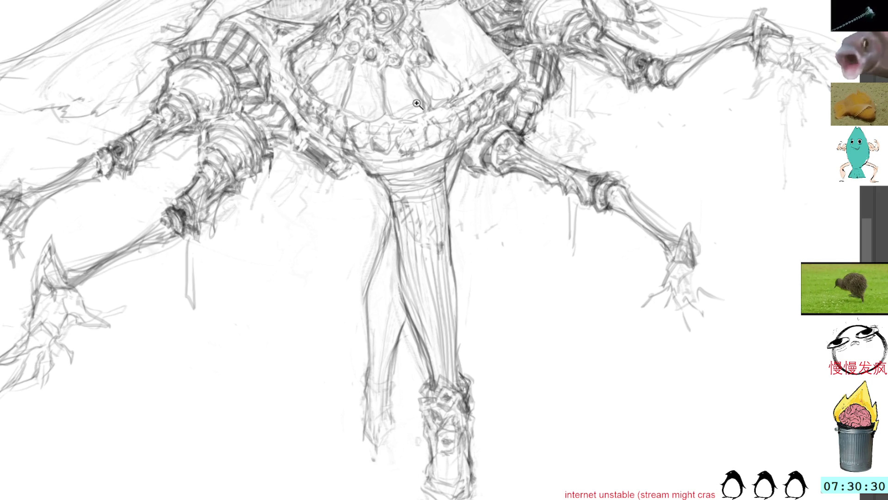
pyautogui.keyDown('alt'); pyautogui.click(271, 245); pyautogui.keyUp('alt')
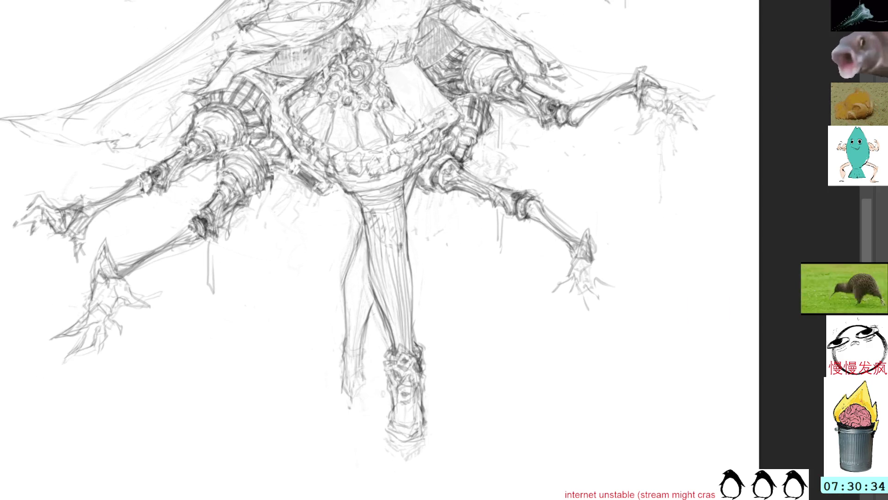
pyautogui.moveTo(429, 278); pyautogui.dragTo(452, 301)
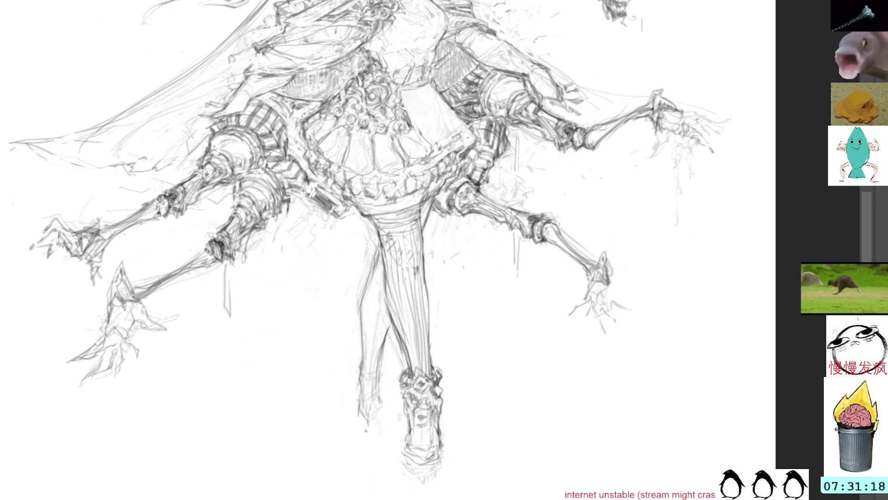
# - Add pencil detail to the top of the existing boot
pyautogui.moveTo(411, 373)
pyautogui.mouseDown()
pyautogui.moveTo(432, 370)
pyautogui.moveTo(412, 373)
pyautogui.moveTo(414, 396)
pyautogui.mouseUp()
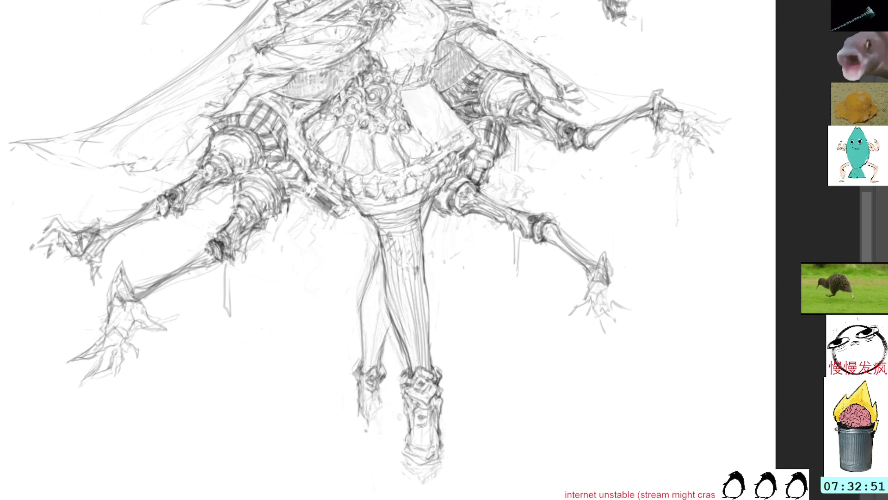
# - Sketch a second boot on the left leg and add pencil strokes to the lower boot
pyautogui.moveTo(355, 382)
pyautogui.mouseDown()
pyautogui.moveTo(354, 403)
pyautogui.moveTo(370, 414)
pyautogui.mouseUp()
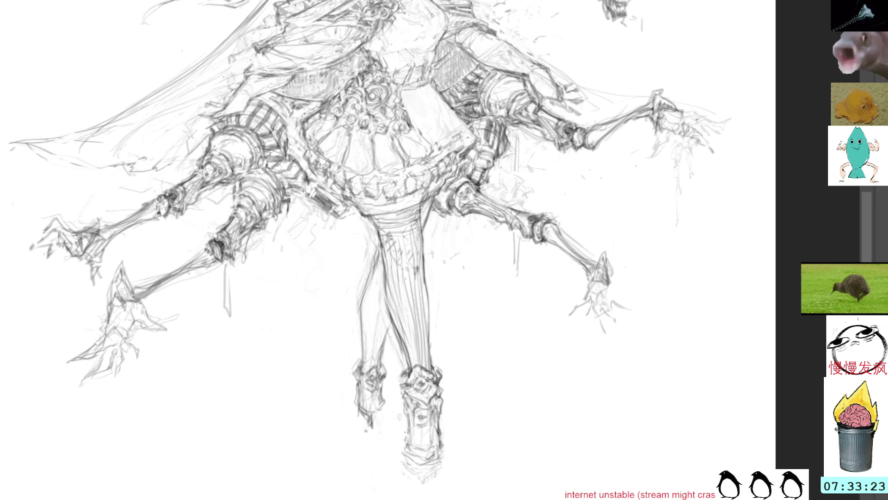
pyautogui.moveTo(405, 437)
pyautogui.mouseDown()
pyautogui.moveTo(408, 448)
pyautogui.moveTo(431, 454)
pyautogui.moveTo(440, 443)
pyautogui.mouseUp()
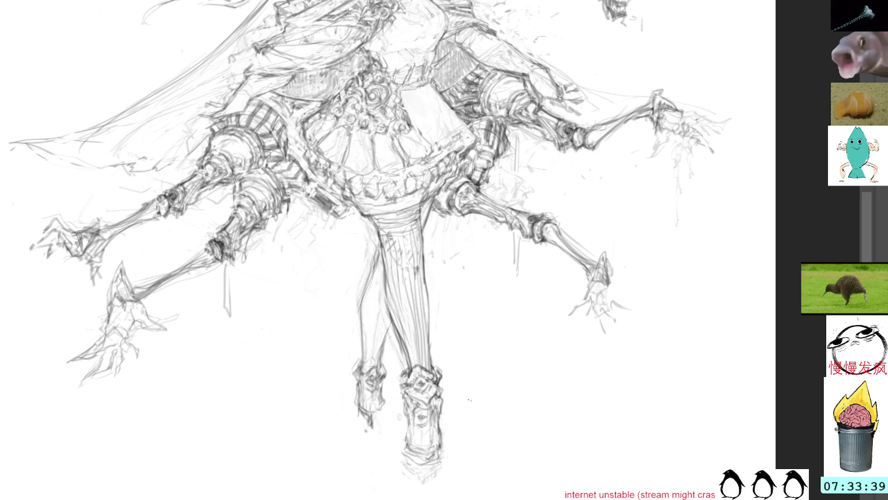
pyautogui.moveTo(517, 332)
pyautogui.mouseDown()
pyautogui.moveTo(498, 317)
pyautogui.moveTo(512, 337)
pyautogui.mouseUp()
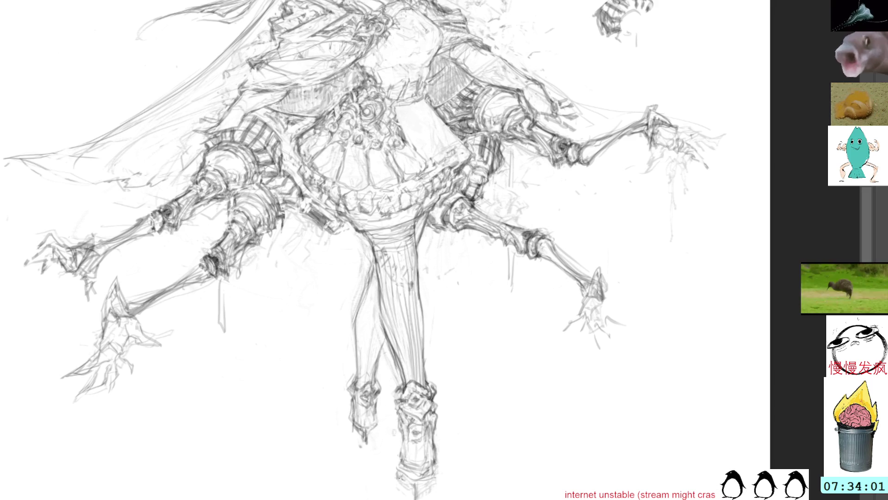
# - Draw a short horizontal pencil stroke along the bottom boot's sole
pyautogui.moveTo(401, 472)
pyautogui.mouseDown()
pyautogui.moveTo(412, 484)
pyautogui.moveTo(435, 472)
pyautogui.mouseUp()
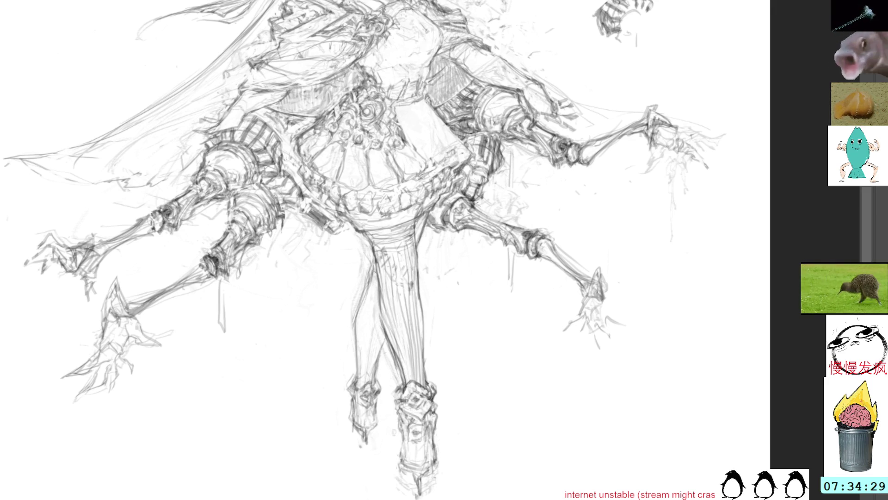
# - Retrace the left leg's outline with several pencil strokes, adding faint shading along it
pyautogui.moveTo(374, 281); pyautogui.dragTo(359, 384)
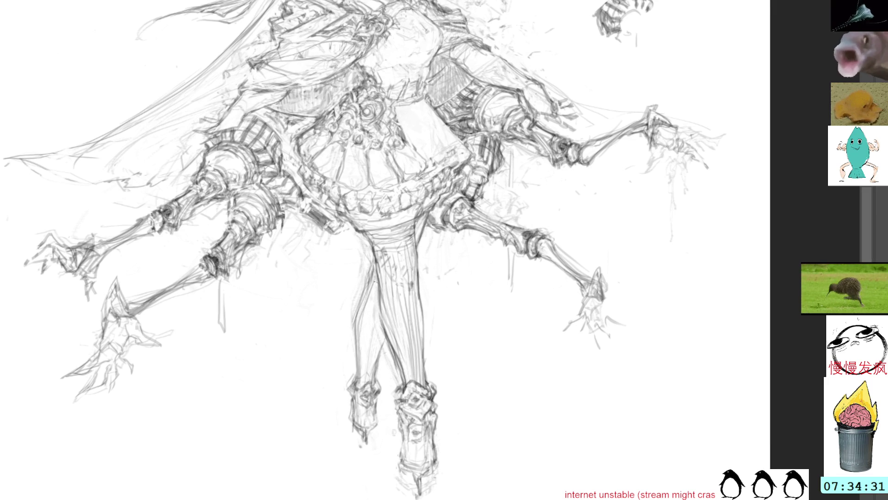
pyautogui.moveTo(378, 281); pyautogui.dragTo(359, 378)
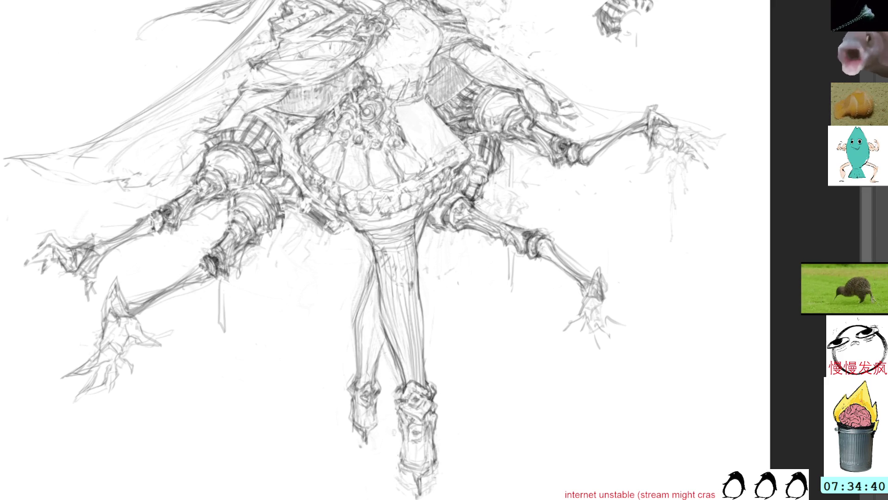
pyautogui.moveTo(378, 284); pyautogui.dragTo(370, 314)
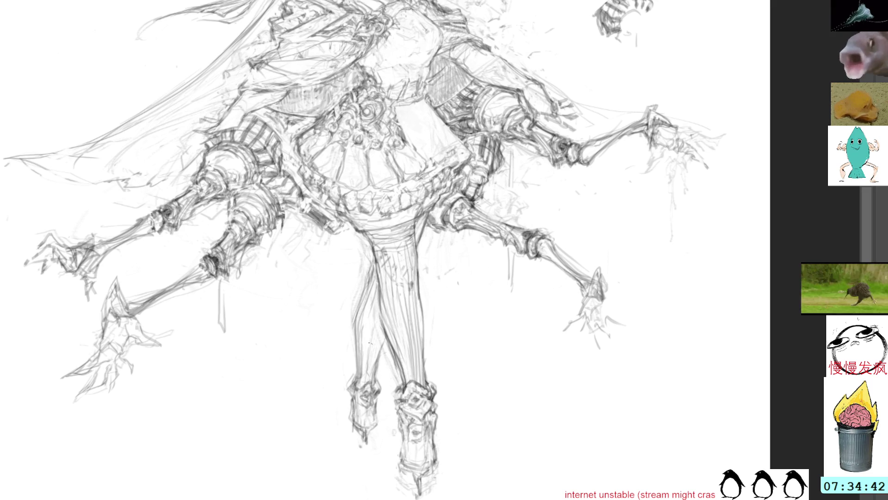
pyautogui.moveTo(367, 356); pyautogui.dragTo(365, 378)
pyautogui.moveTo(376, 292); pyautogui.dragTo(364, 377)
pyautogui.moveTo(378, 322); pyautogui.dragTo(370, 379)
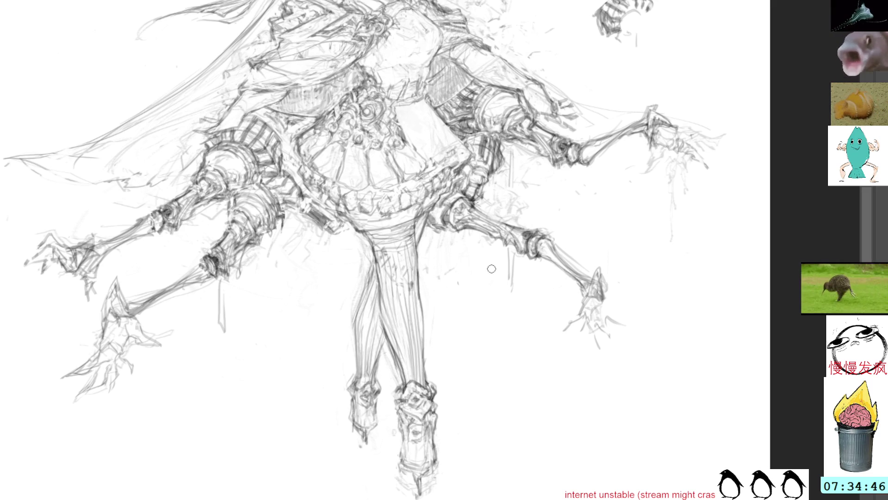
pyautogui.moveTo(468, 223); pyautogui.dragTo(500, 338)
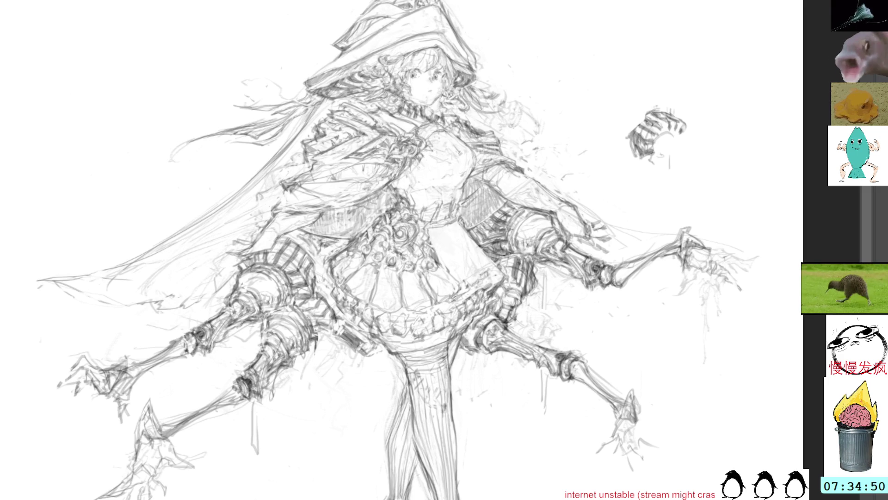